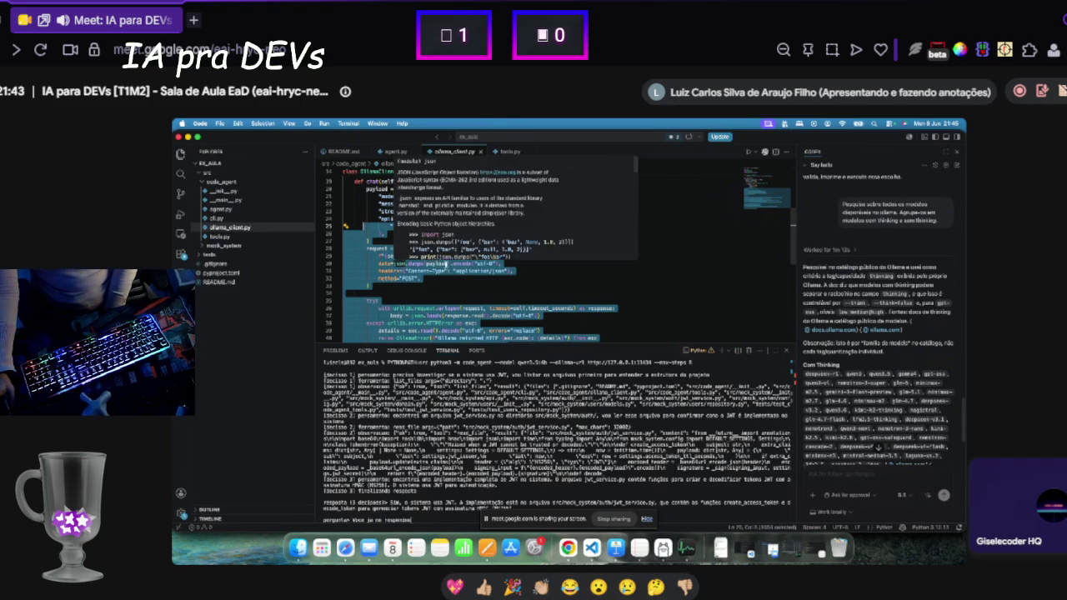
# Step: Walk through the request-building lines 29–32 and the json.dumps payload encoding in the code
pyautogui.click(448, 277)
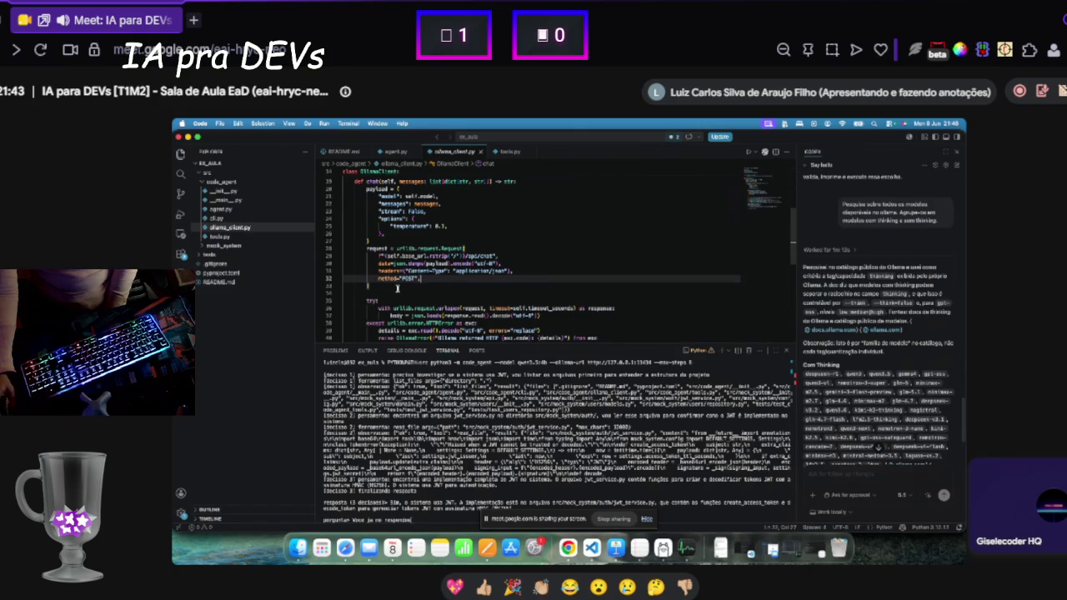
pyautogui.keyDown('shift'); pyautogui.click(354, 255); pyautogui.keyUp('shift')
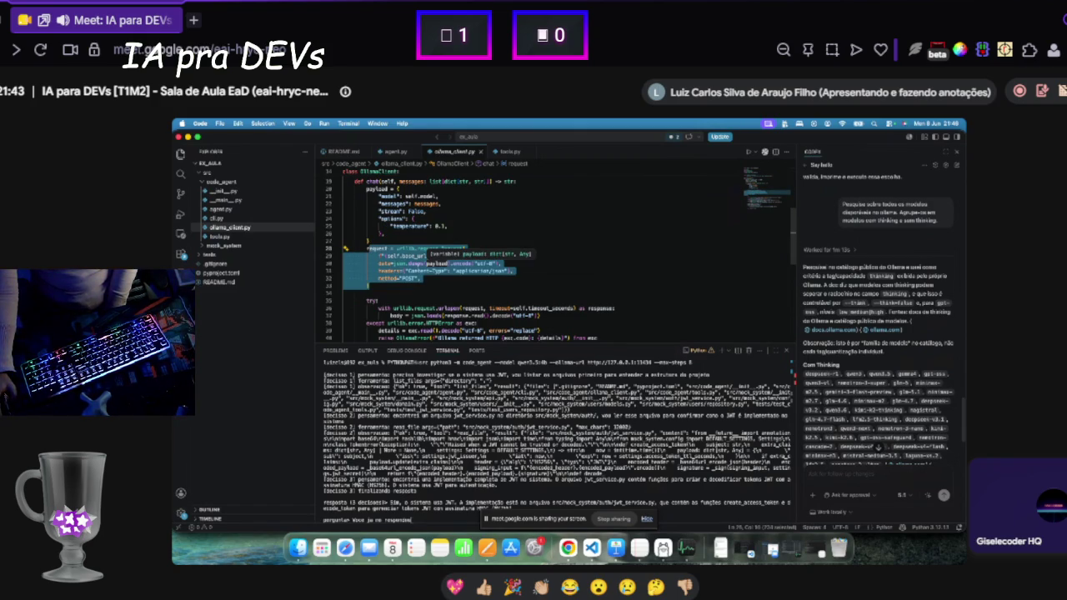
pyautogui.click(409, 264)
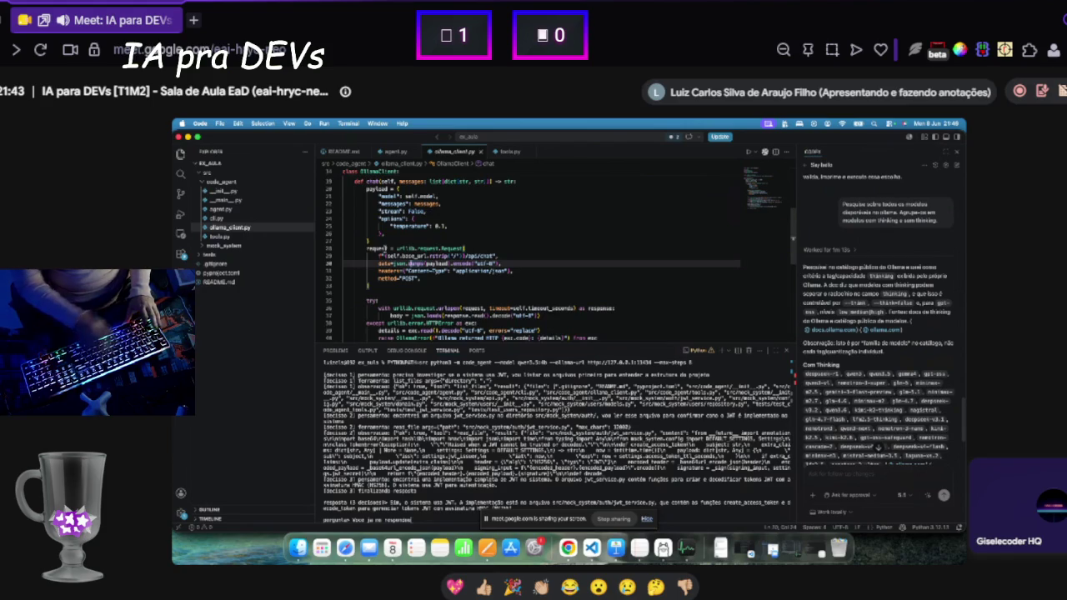
# Step: Present the Google Slides deck full screen from the 'Anti-padrão: Retry sem nova evidência' slide
pyautogui.scroll(2, 377, 251)
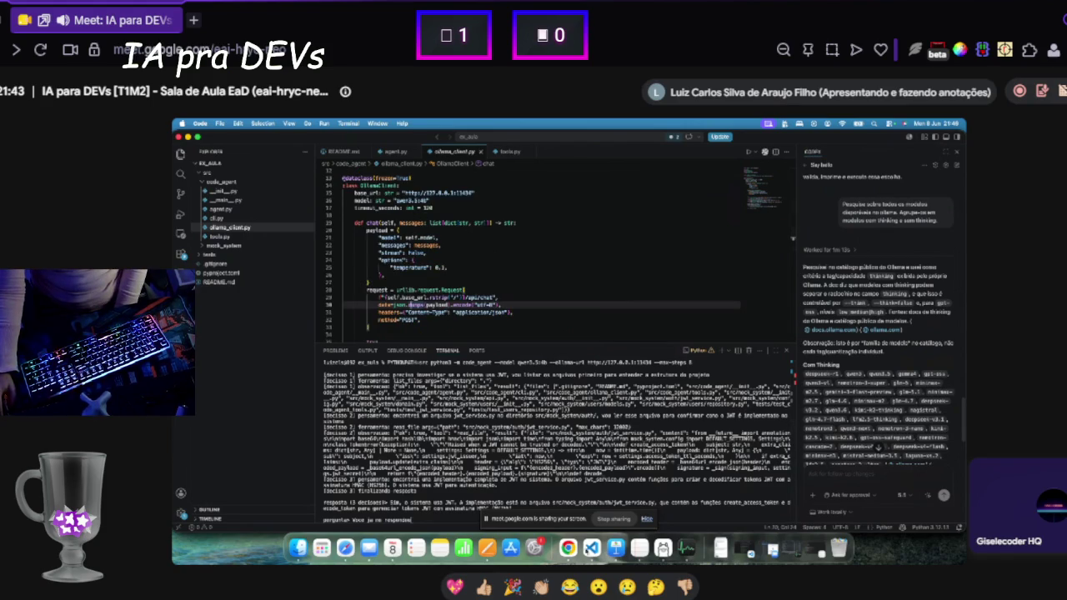
pyautogui.click(572, 549)
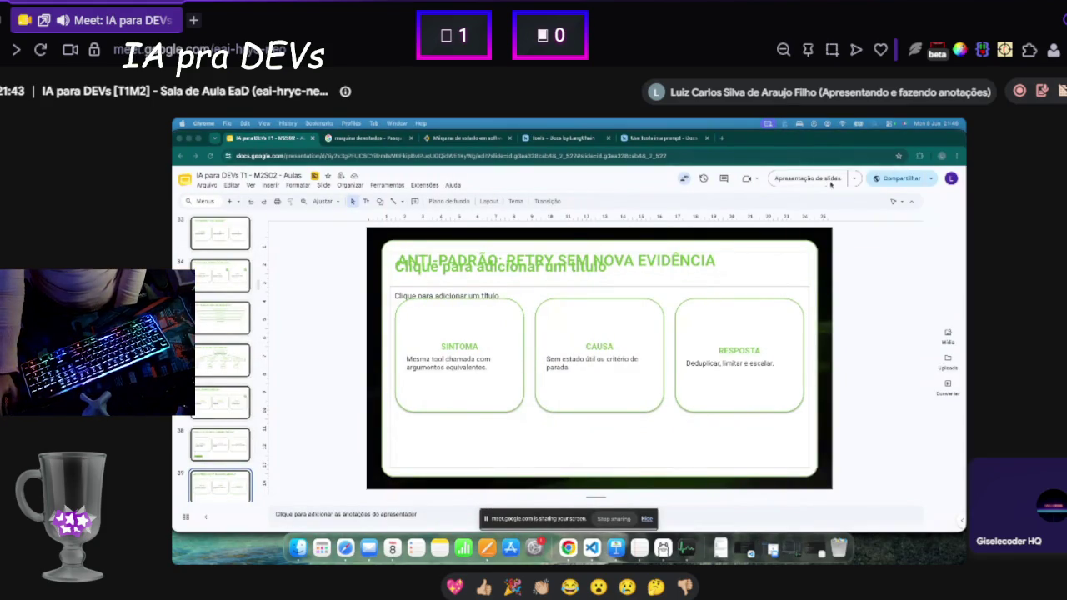
pyautogui.click(820, 180)
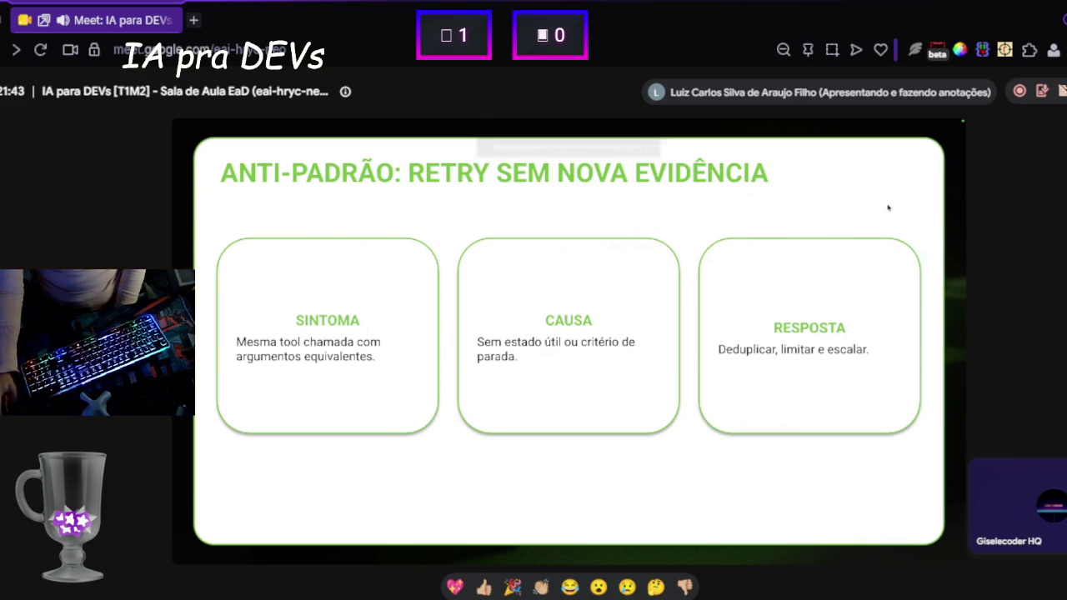
# Step: Advance the slideshow one slide to 'Orçamento faz parte do estado'
pyautogui.press('Right')
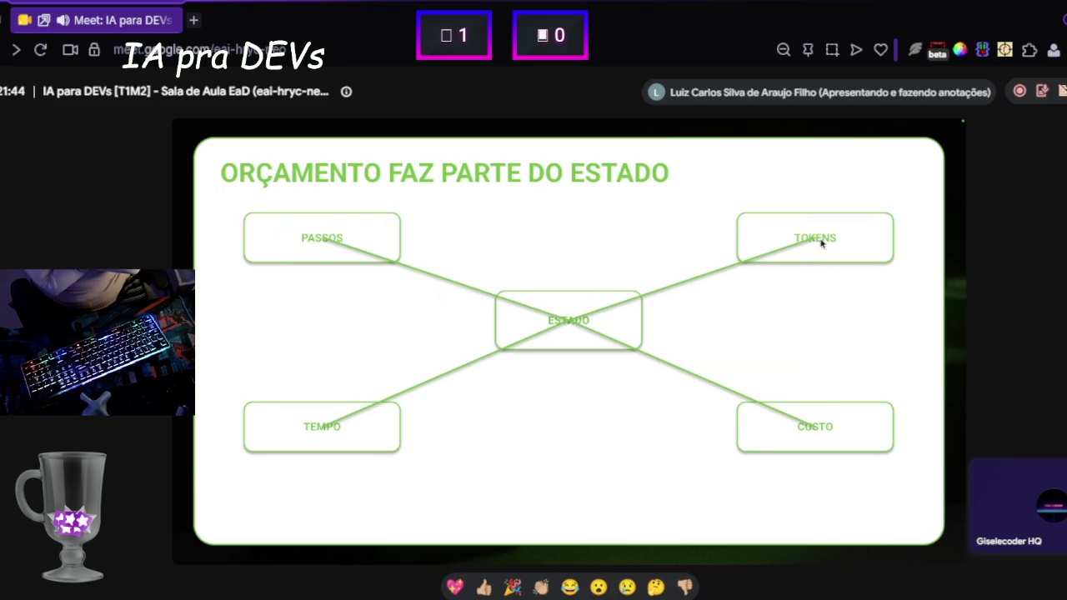
# Step: Click the presentation forward to reach the 'Produção real combina padrões' slide
pyautogui.click(624, 269)
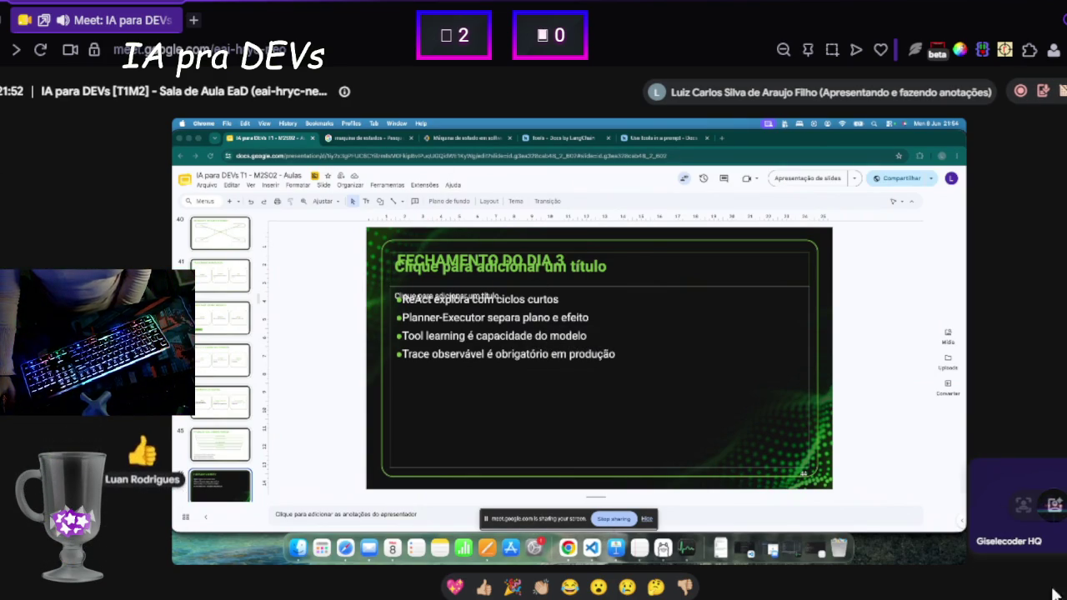
# Step: Show the Meet in-call chat with Ctrl+Alt+C beside the shared deck to read attendee messages
pyautogui.hotkey('ctrl', 'alt', 'c')
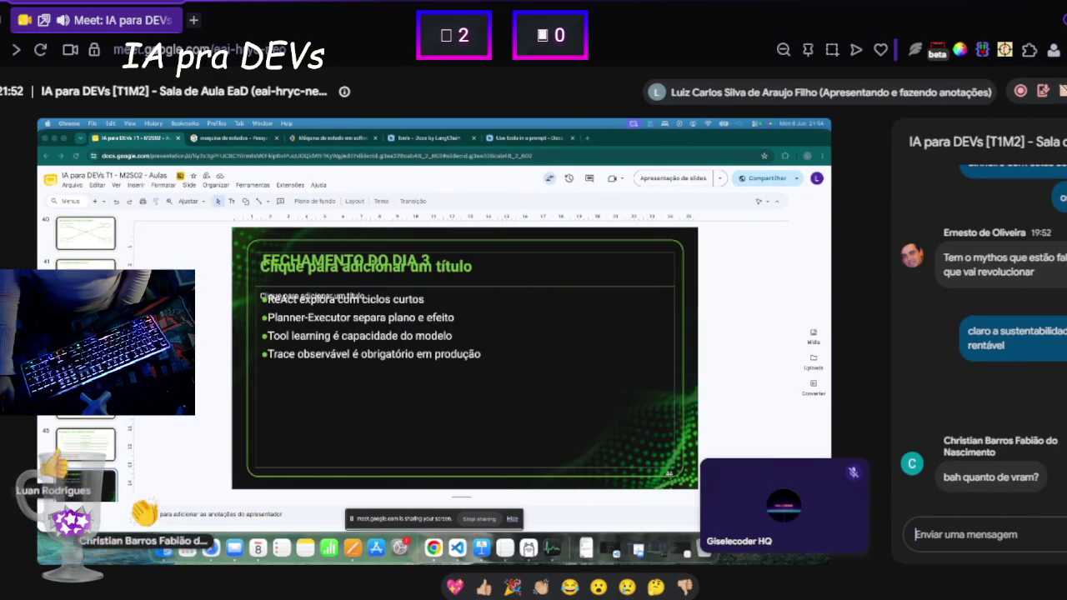